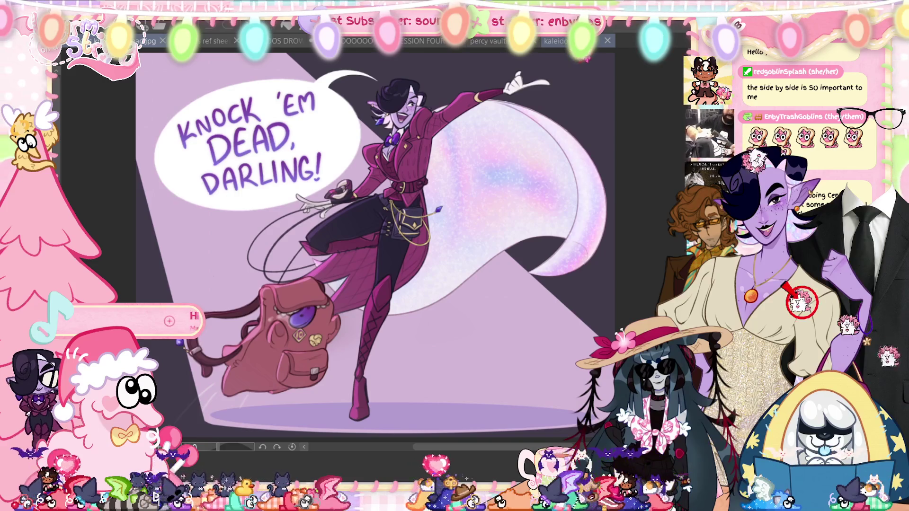
Step: Switch to the other open canvas showing the caped character on the dark stage
key("ctrl+Tab")
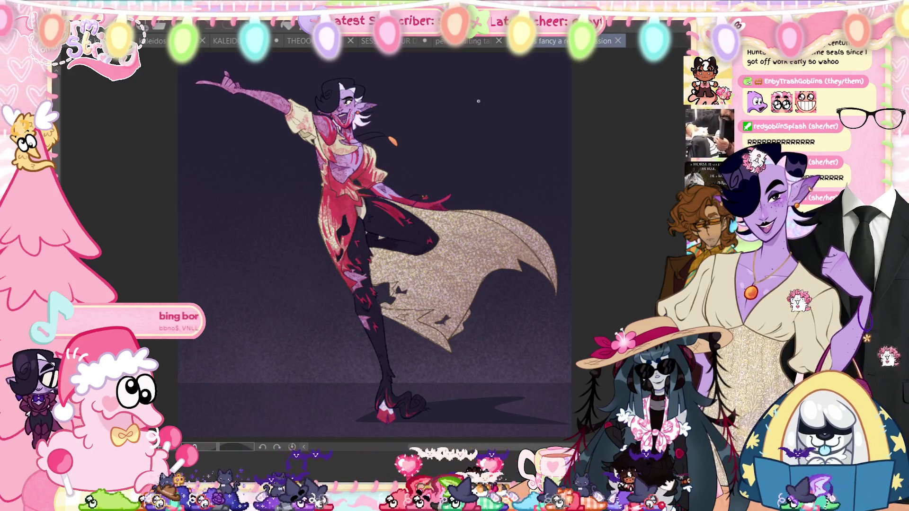
Step: Zoom in on the painting, then back out a little to inspect the figure
scroll(354, 102, "up", 1)
scroll(331, 71, "up", 1)
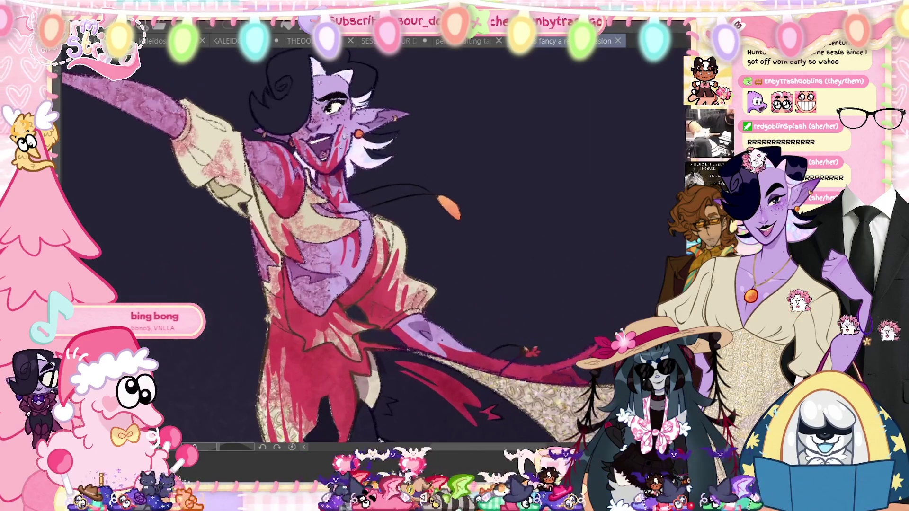
scroll(331, 71, "up", 1)
scroll(331, 71, "up", 1)
scroll(353, 201, "up", 1)
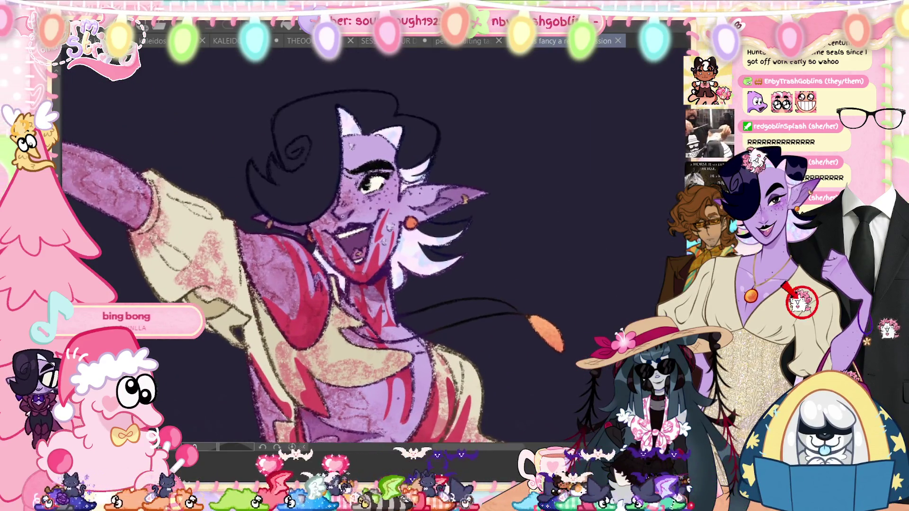
scroll(352, 201, "up", 1)
scroll(352, 207, "down", 1)
scroll(351, 207, "down", 1)
scroll(352, 207, "down", 1)
Step: Tilt and zoom the view of the figure, then reset it to the whole upright figure
mouse_move(360, 237)
left_mouse_down()
mouse_move(521, 213)
mouse_move(441, 230)
left_mouse_up()
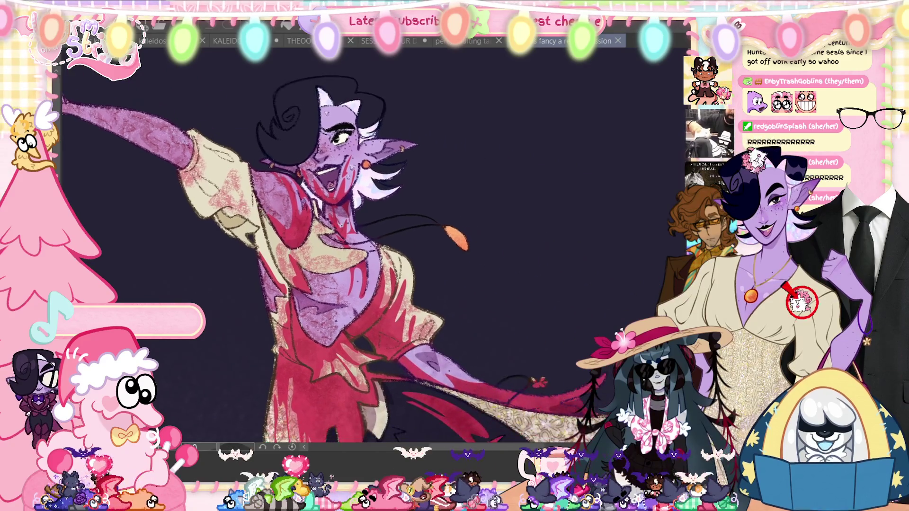
scroll(440, 229, "up", 1)
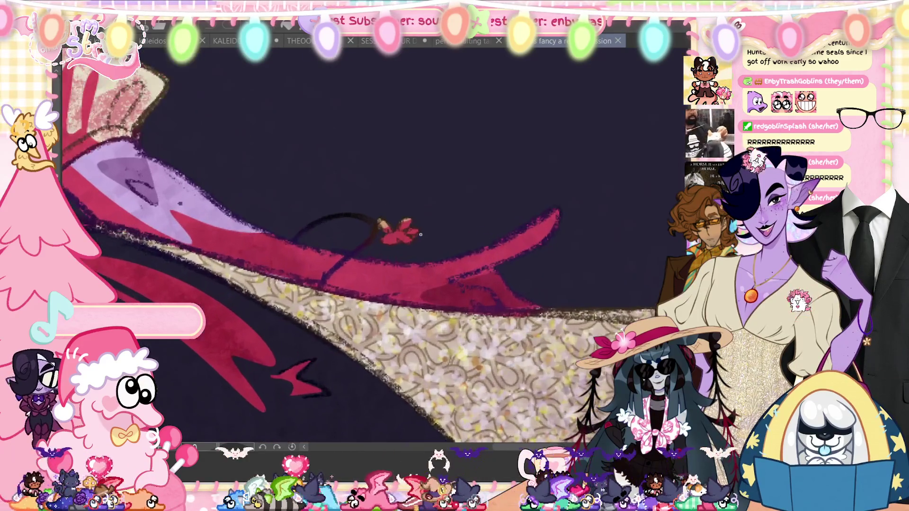
scroll(416, 243, "up", 2)
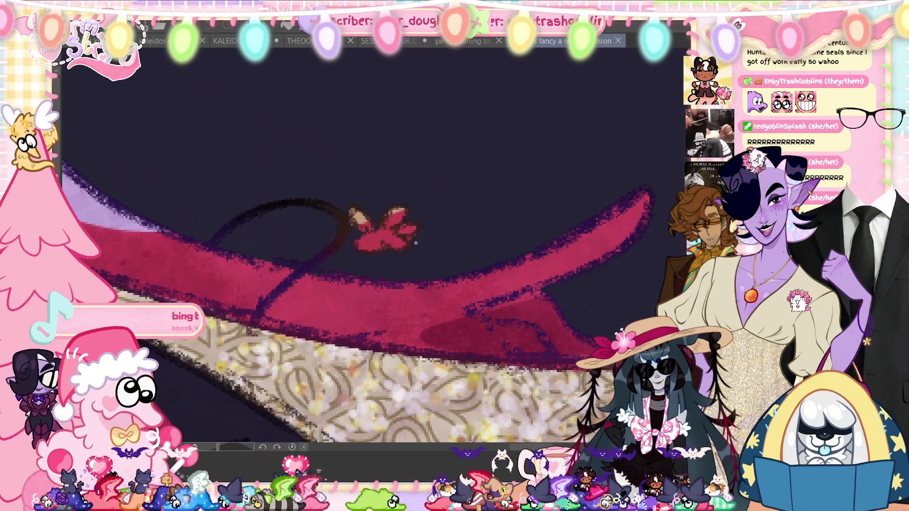
key("ctrl+0")
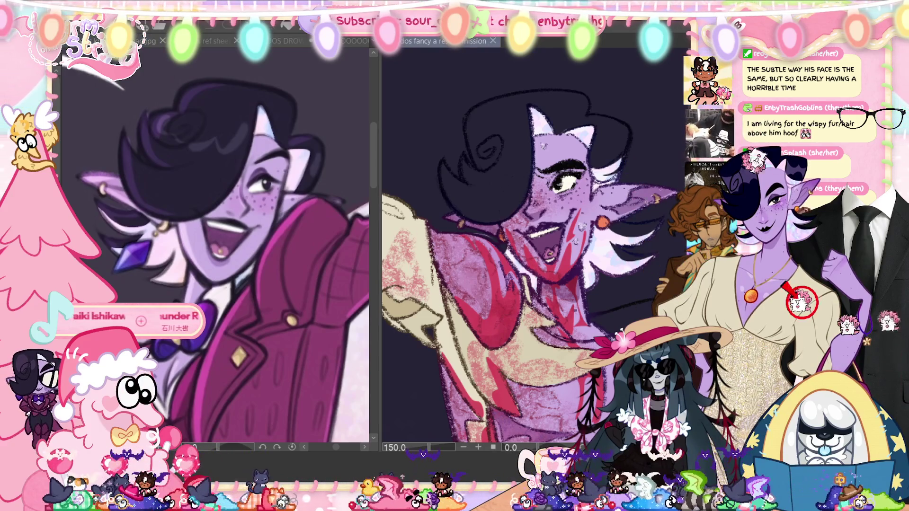
Step: Zoom out and pan down to bring the legs, cape and feet into view
scroll(615, 204, "down", 3)
scroll(615, 204, "down", 2)
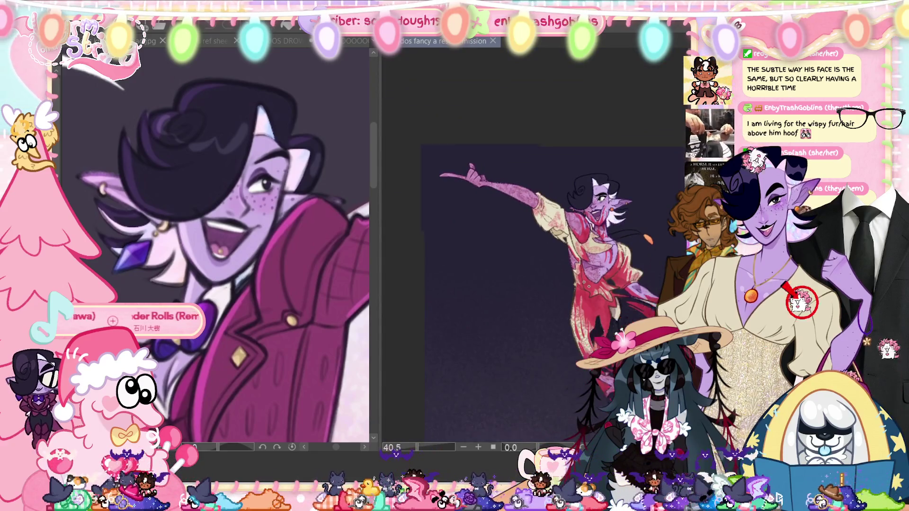
left_click_drag(616, 204, 545, 126)
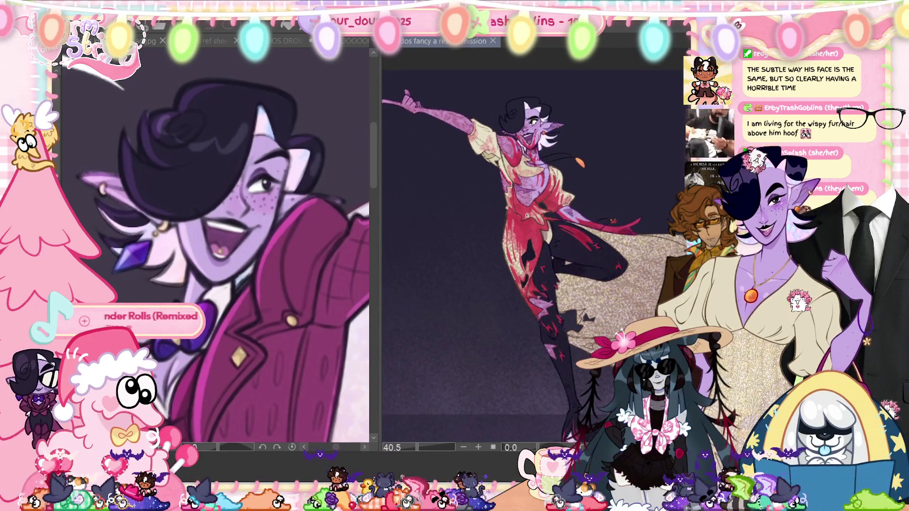
left_click_drag(544, 237, 464, 137)
Step: Zoom in and out, then fit the whole painting in the window
scroll(521, 331, "up", 5)
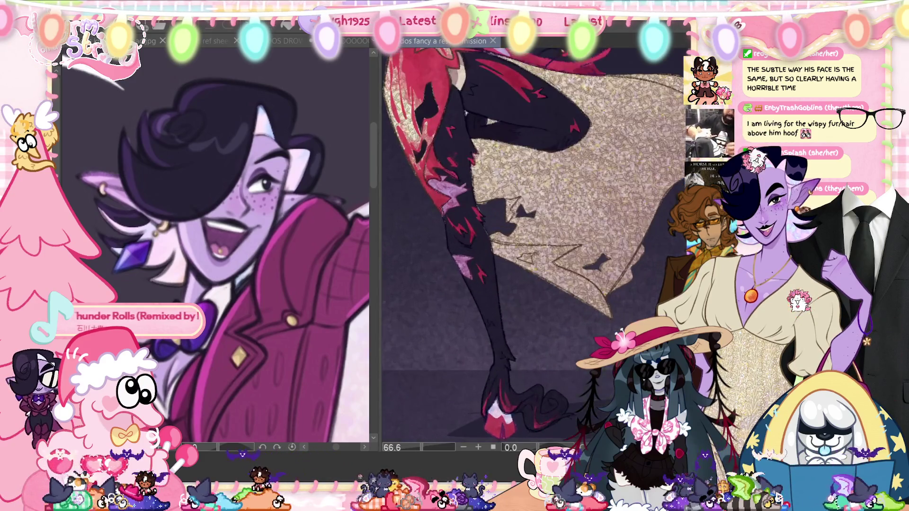
scroll(563, 185, "up", 3)
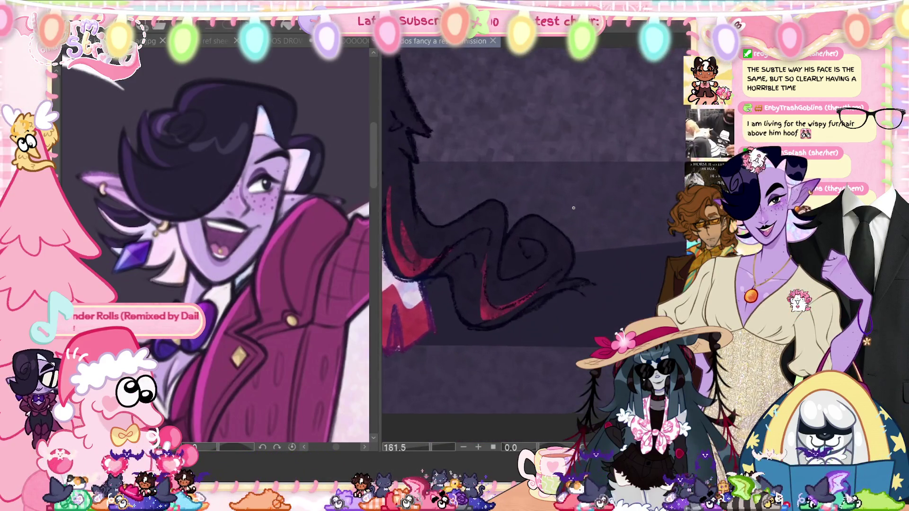
scroll(606, 266, "up", 2)
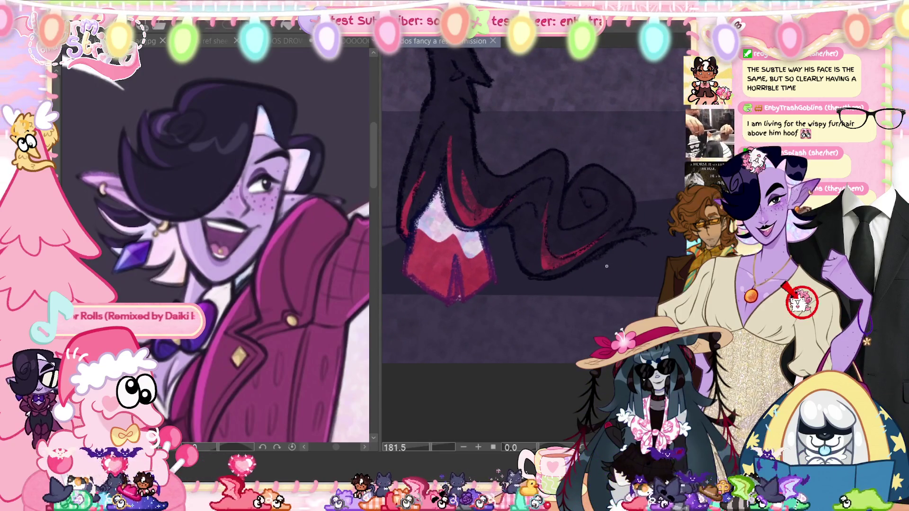
scroll(592, 270, "down", 2)
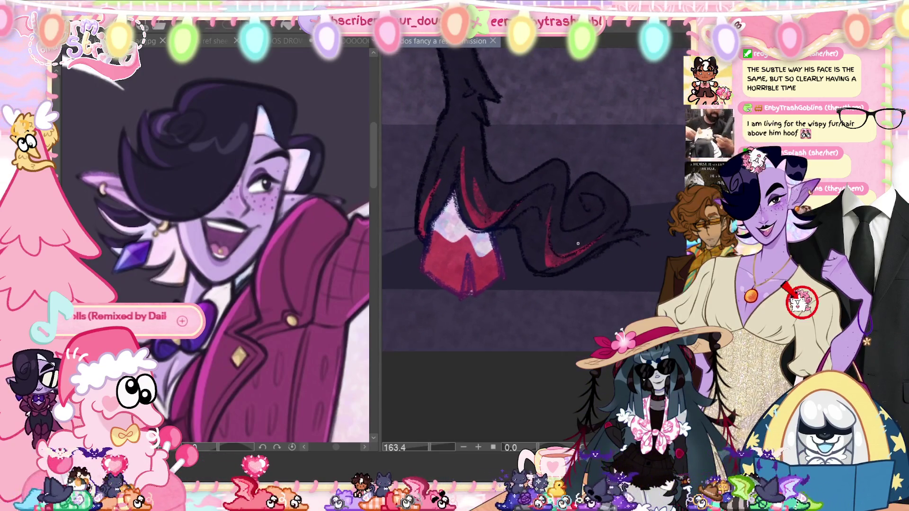
scroll(578, 244, "down", 1)
scroll(577, 244, "down", 1)
scroll(578, 243, "down", 1)
scroll(578, 244, "down", 1)
scroll(577, 244, "down", 1)
scroll(578, 243, "down", 1)
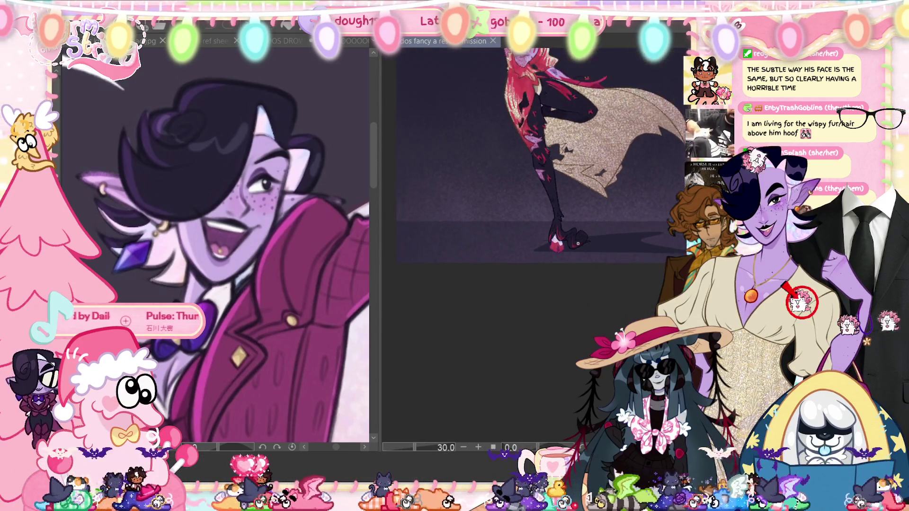
key("ctrl+0")
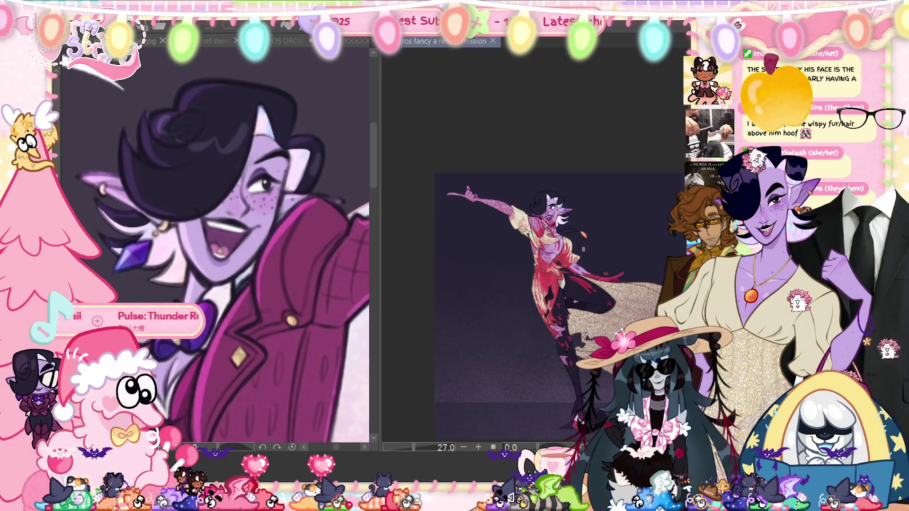
Step: Zoom into a close-up of the face and position it higher in view
scroll(552, 197, "up", 2)
scroll(552, 196, "up", 2)
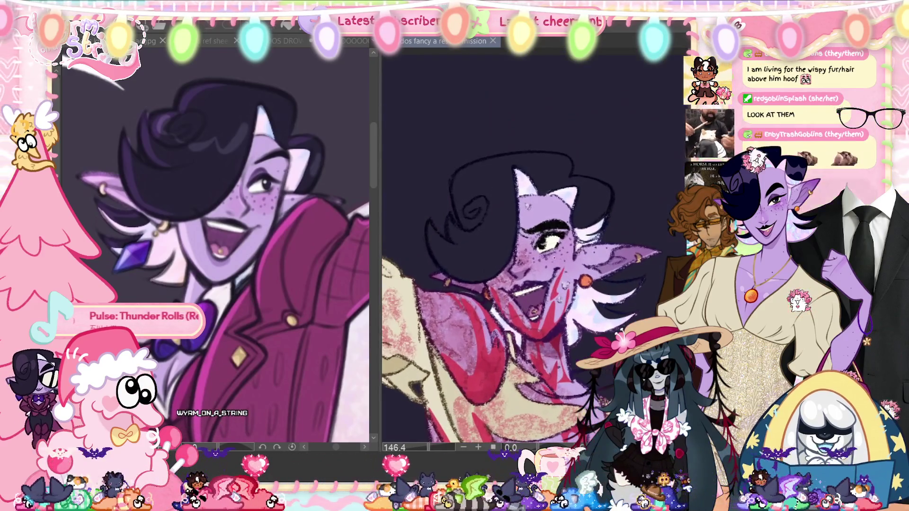
scroll(553, 197, "up", 2)
scroll(551, 324, "up", 1)
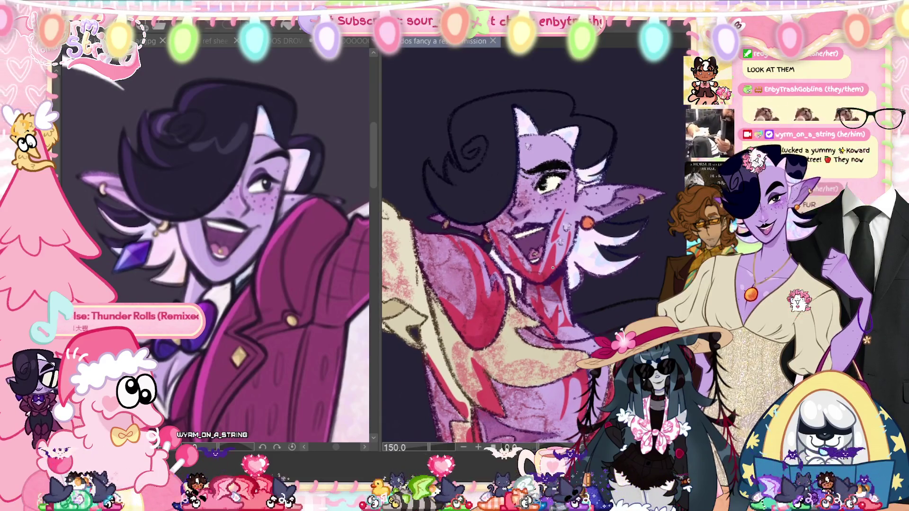
left_click_drag(551, 323, 553, 268)
scroll(553, 268, "down", 1)
scroll(553, 268, "down", 1)
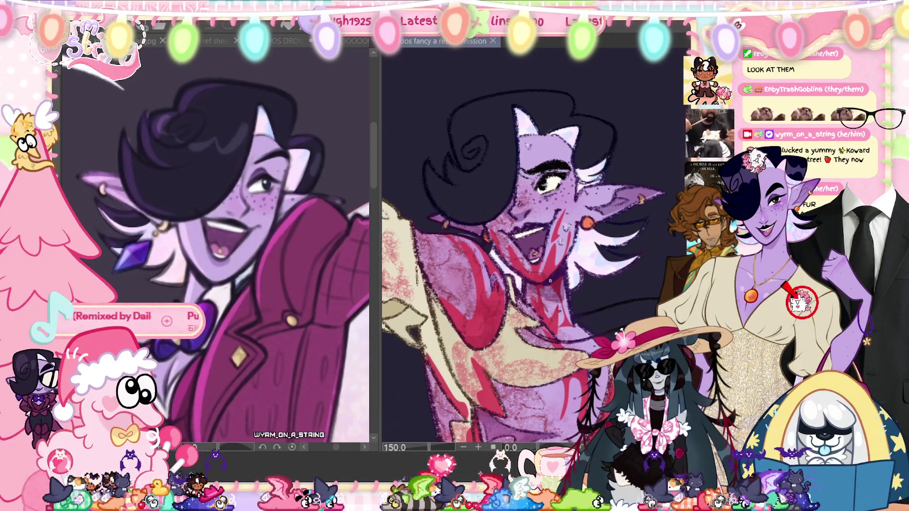
scroll(552, 282, "up", 1)
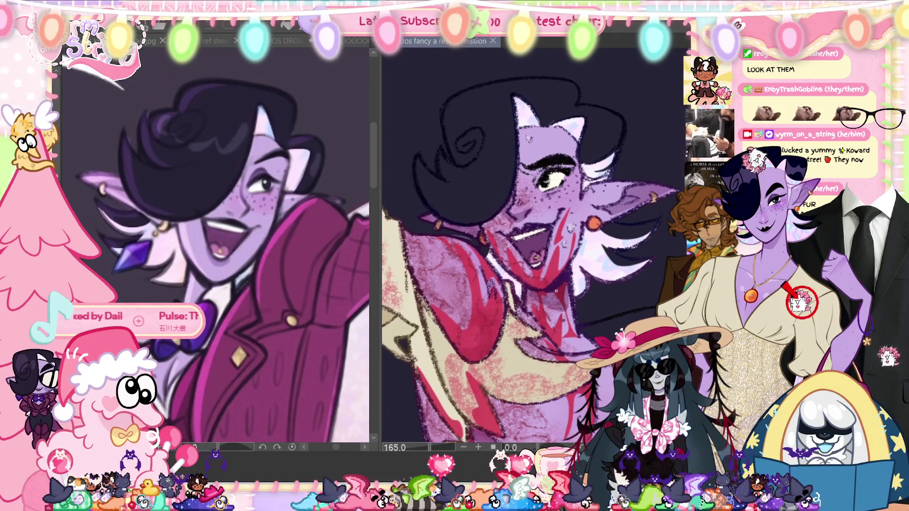
scroll(556, 291, "down", 1)
left_click_drag(556, 291, 559, 285)
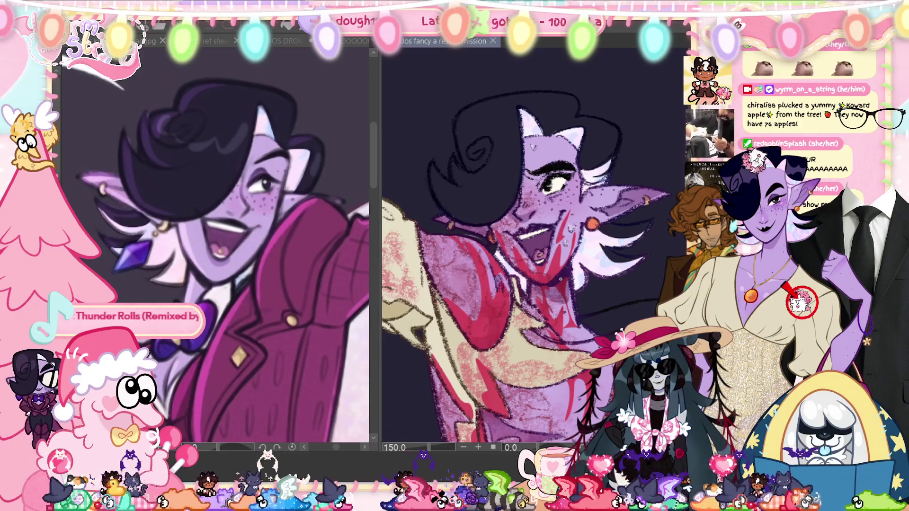
Step: Zoom out to 36.4% and recentre so the full caped figure is framed
scroll(560, 280, "down", 7)
left_click_drag(560, 280, 564, 178)
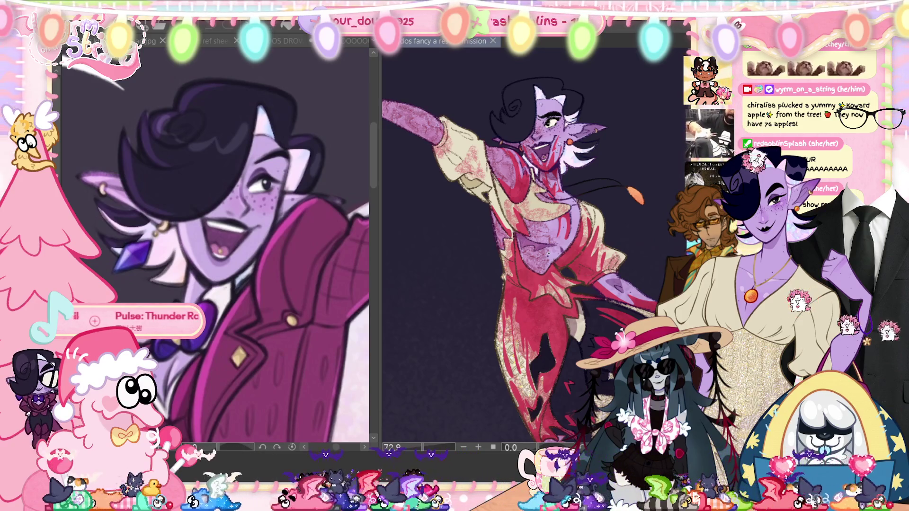
key("ctrl+minus")
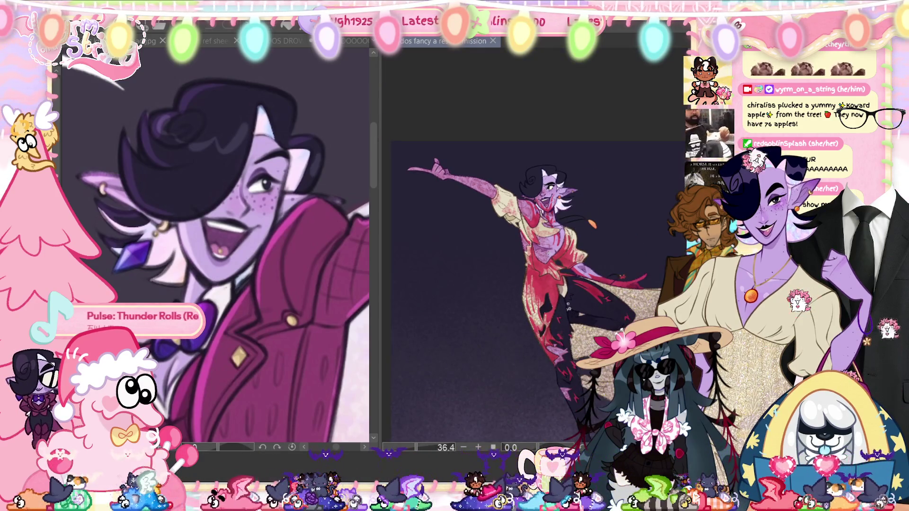
left_click_drag(521, 236, 511, 213)
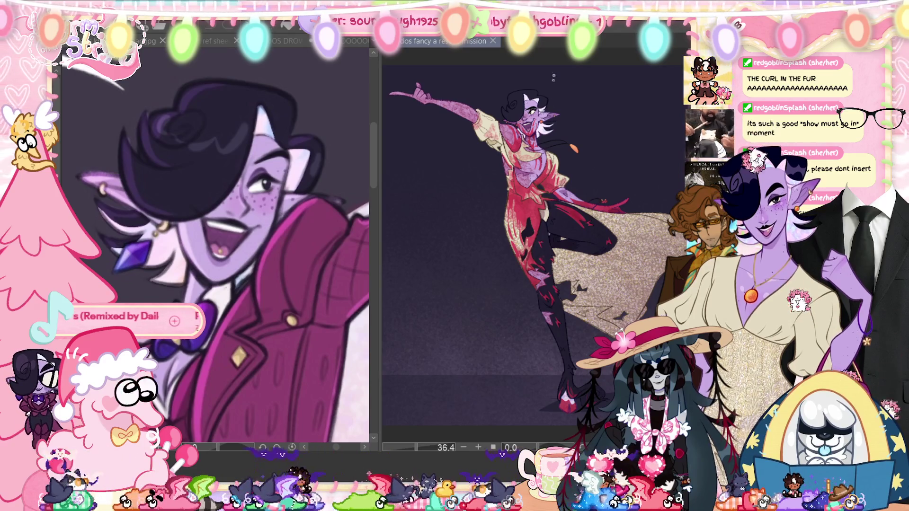
Step: Zoom to about 180% on the freckled, grinning face and frame the head and shoulder
scroll(535, 128, "up", 3)
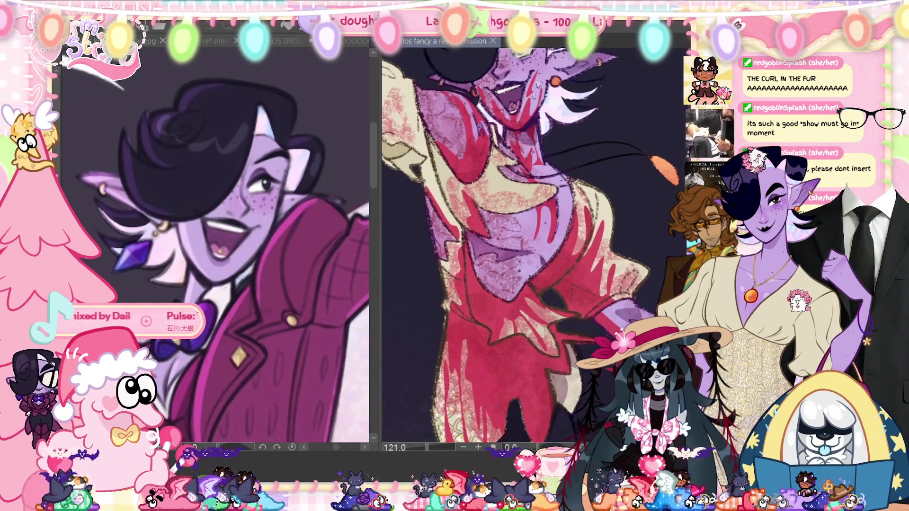
scroll(521, 246, "up", 1)
left_click_drag(521, 246, 530, 252)
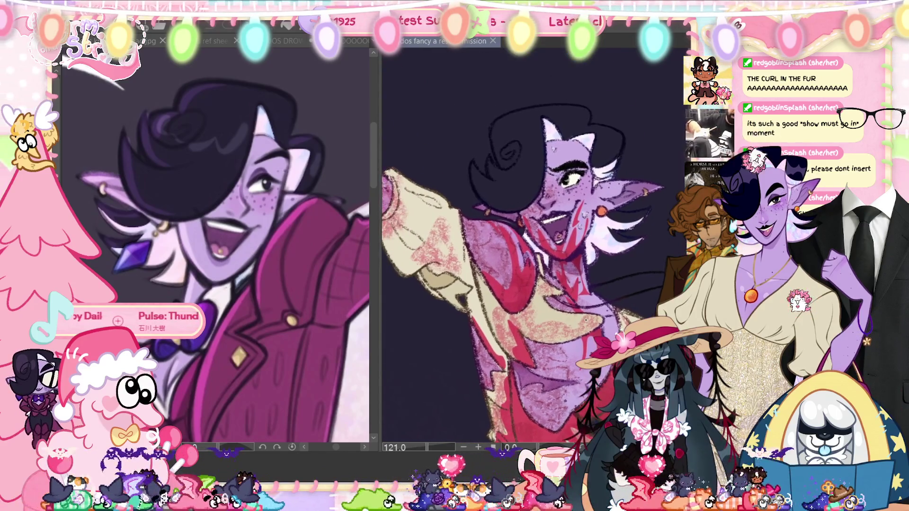
scroll(534, 249, "up", 1)
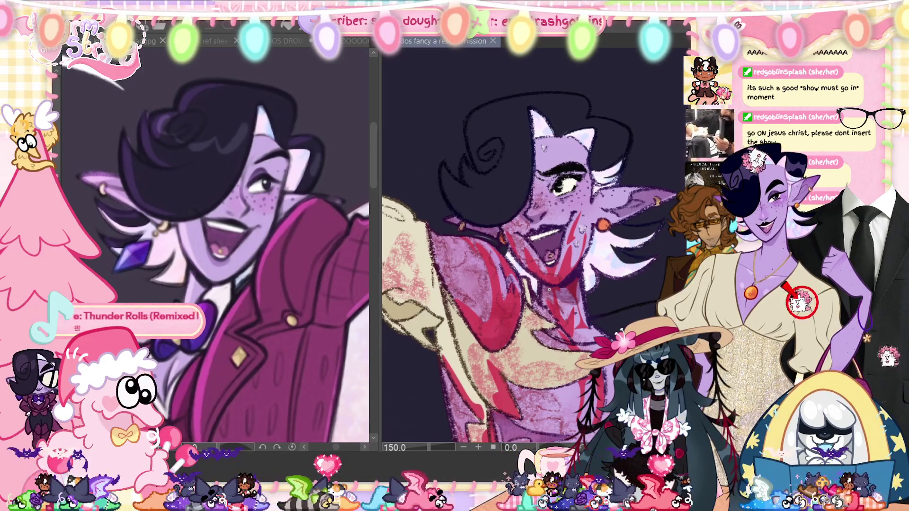
scroll(527, 256, "up", 1)
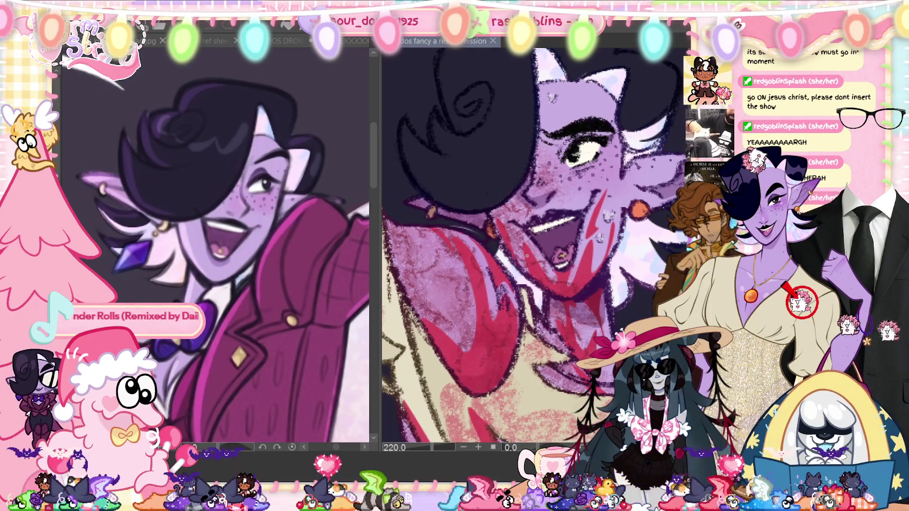
scroll(527, 256, "down", 1)
scroll(527, 256, "down", 1)
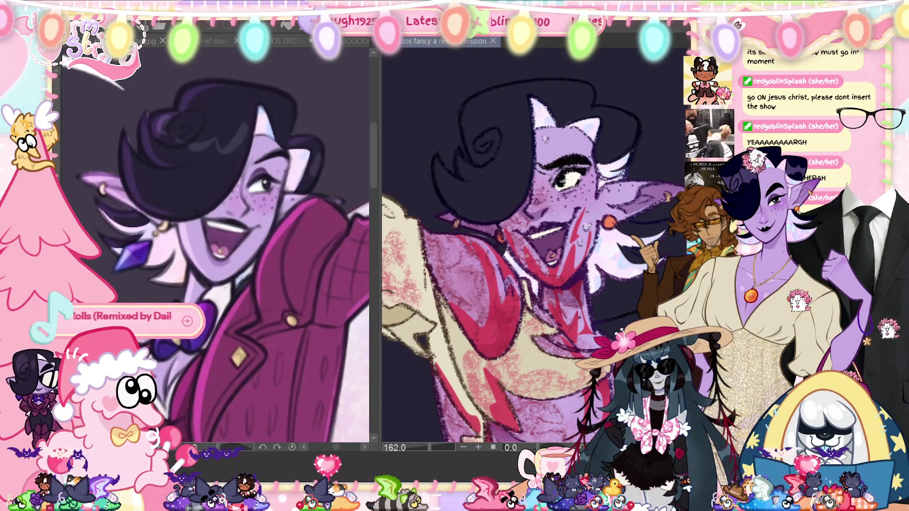
scroll(527, 256, "up", 1)
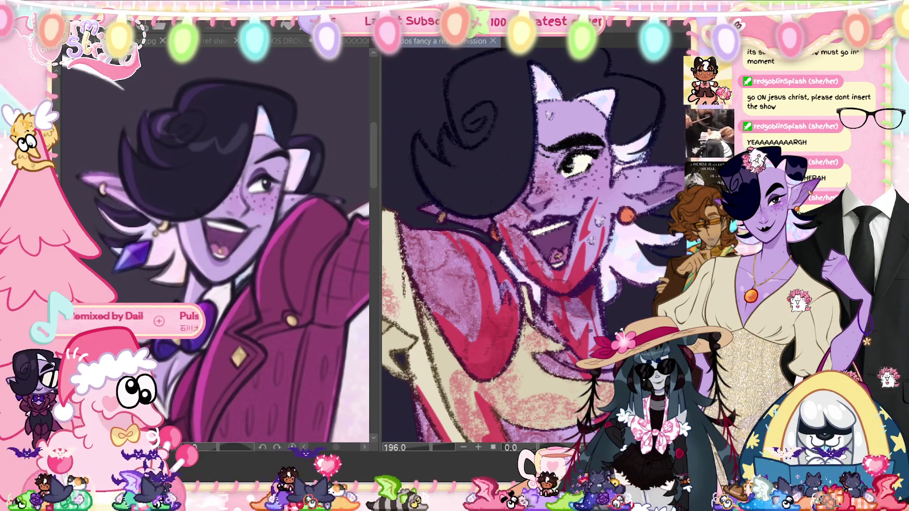
mouse_move(527, 256)
left_mouse_down()
mouse_move(503, 228)
mouse_move(463, 223)
left_mouse_up()
left_click_drag(537, 281, 567, 284)
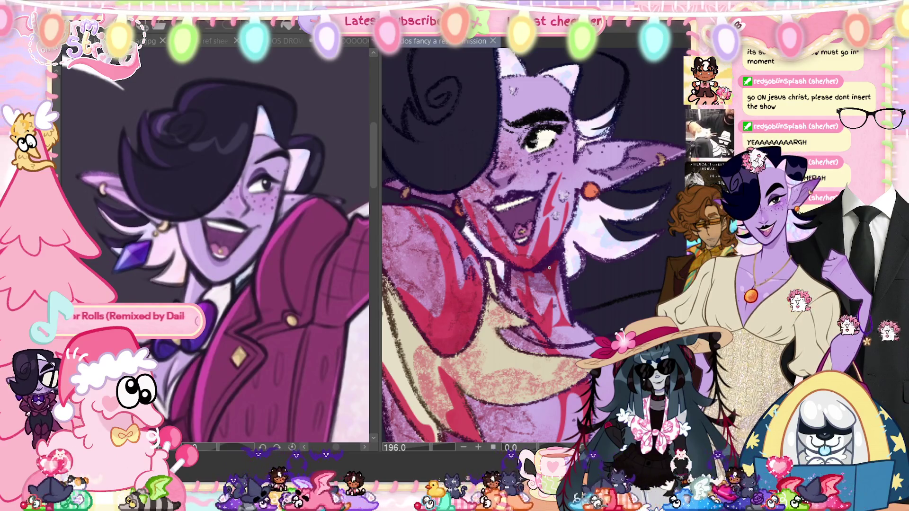
scroll(549, 268, "down", 2)
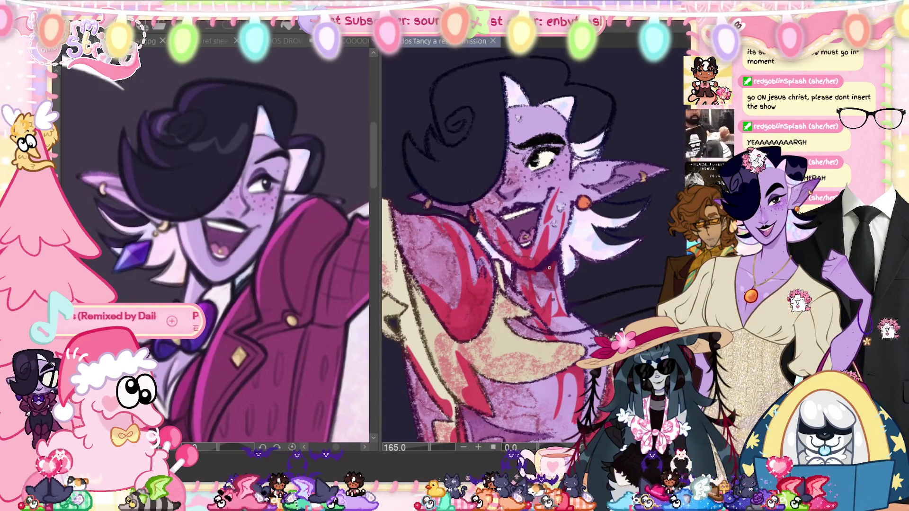
left_click_drag(500, 246, 550, 298)
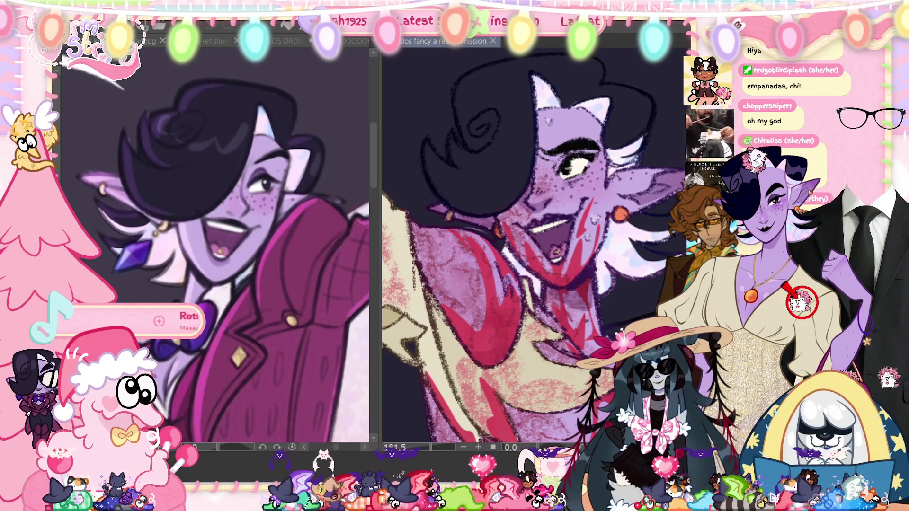
Step: Zoom out the torn-outfit painting, recentre the whole figure, and enlarge it slightly
scroll(533, 250, "down", 5)
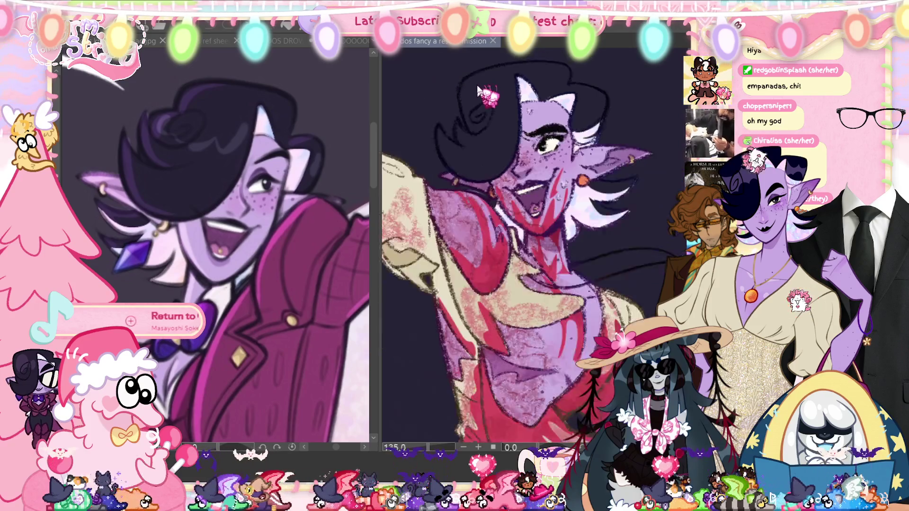
scroll(484, 93, "down", 2)
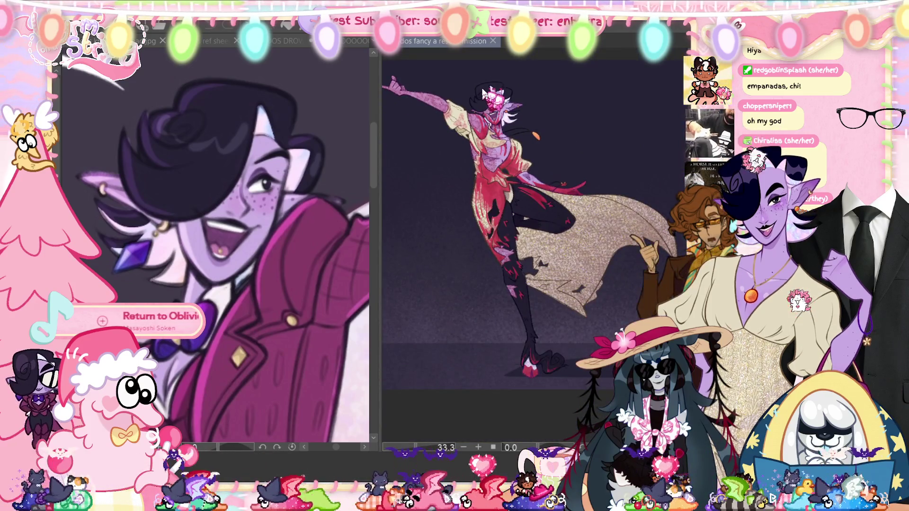
mouse_move(521, 237)
left_mouse_down()
mouse_move(549, 265)
mouse_move(539, 260)
left_mouse_up()
key("ctrl+plus")
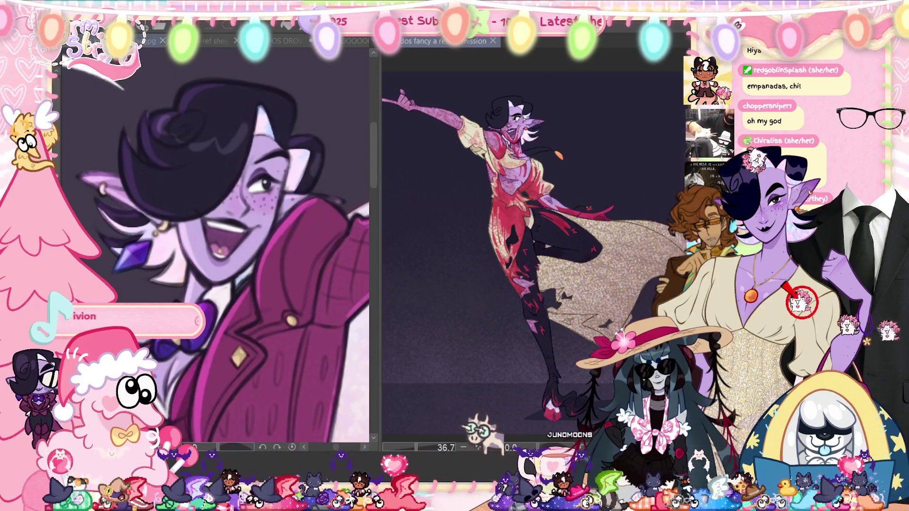
Step: Zoom out the left reference canvas to show the full 'KNOCK 'EM DEAD, DARLING!' illustration
scroll(216, 251, "down", 2)
scroll(215, 251, "down", 2)
scroll(215, 251, "down", 2)
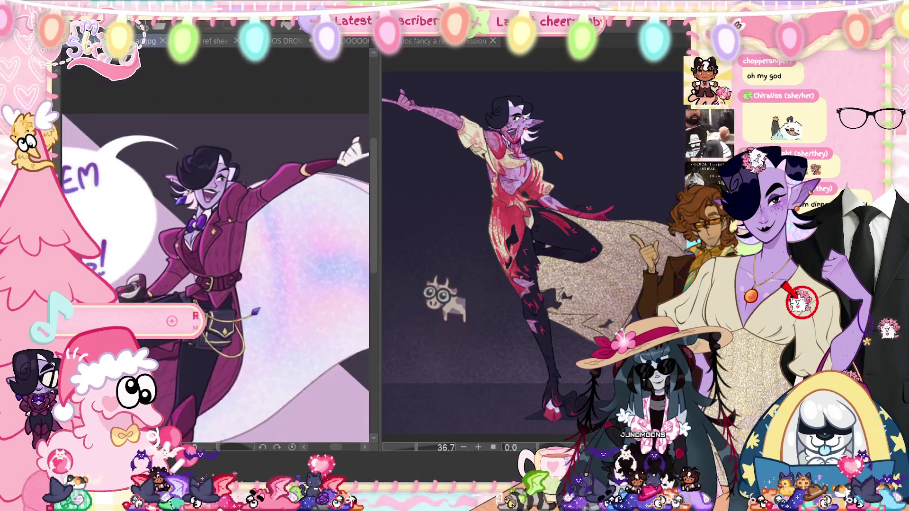
scroll(215, 251, "down", 2)
scroll(216, 251, "down", 1)
scroll(216, 251, "down", 1)
scroll(215, 251, "down", 1)
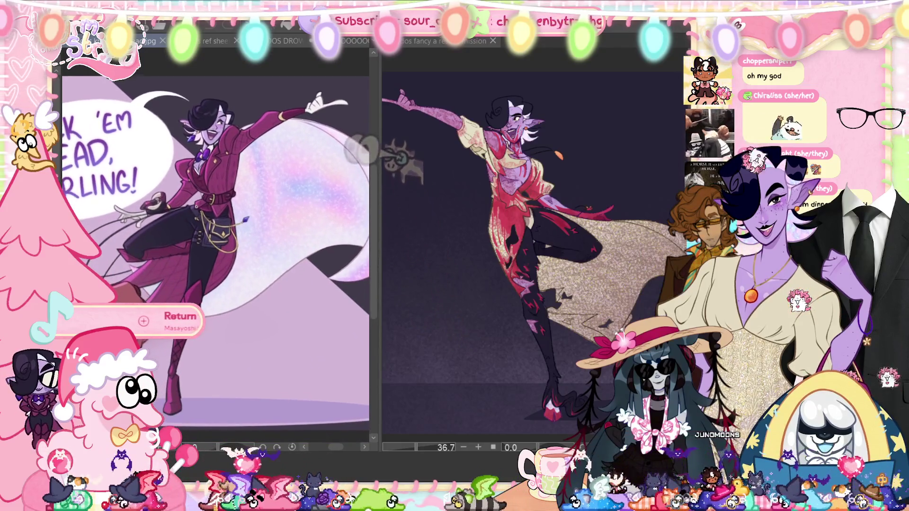
scroll(215, 251, "up", 1)
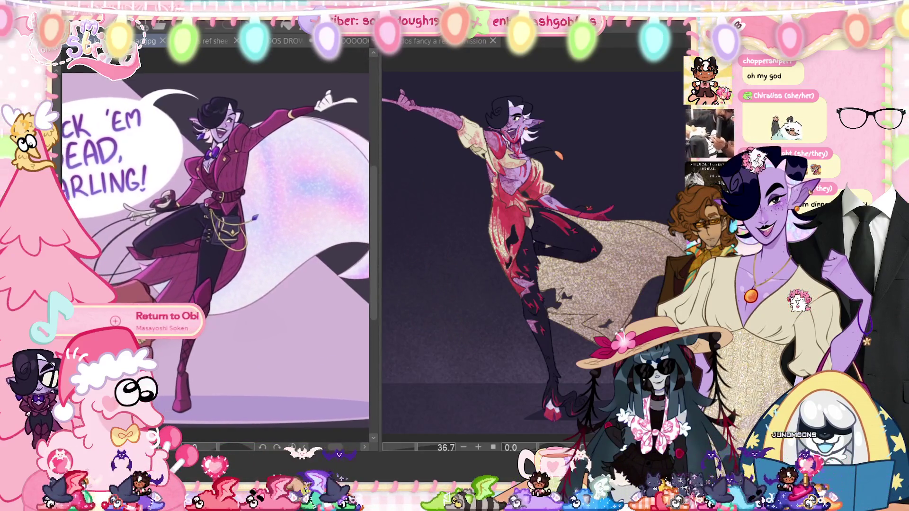
scroll(215, 251, "up", 1)
scroll(215, 251, "up", 1)
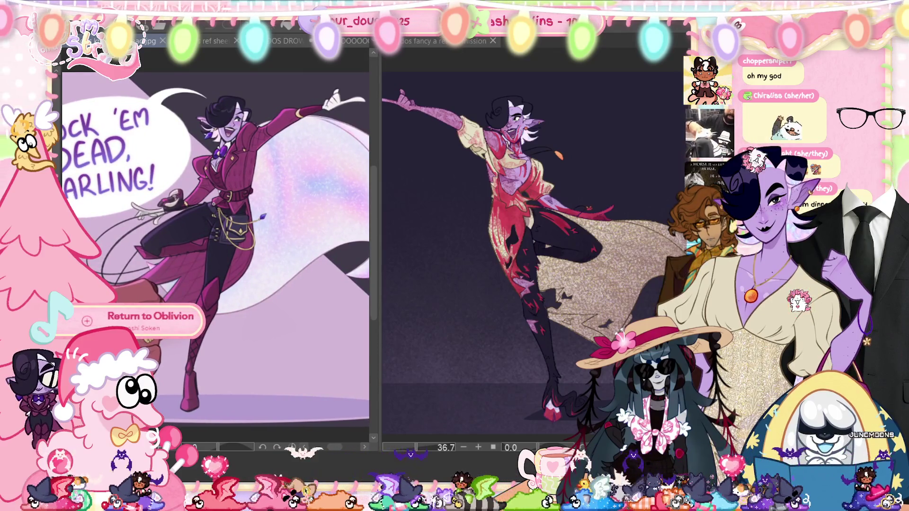